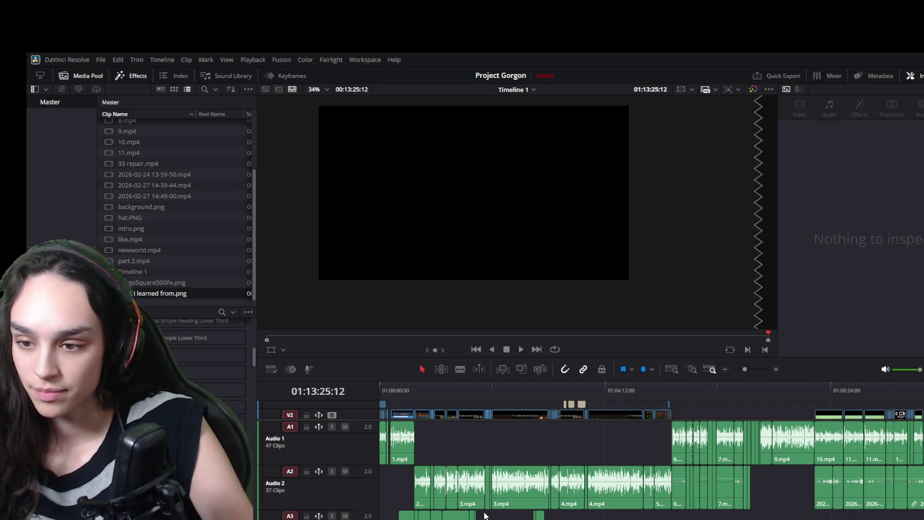
# - Scrub back to the start of the edit and preview the opening
pyautogui.moveTo(446, 388); pyautogui.dragTo(401, 388)
pyautogui.press('space')
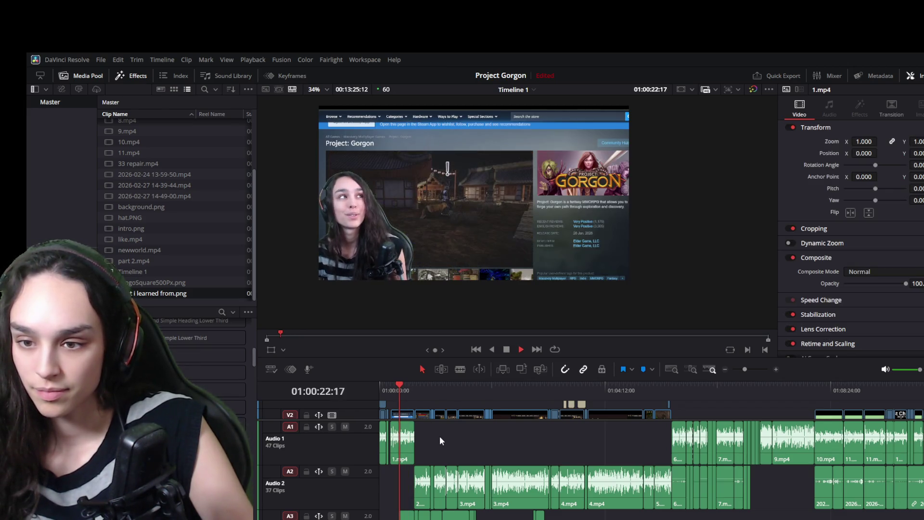
pyautogui.scroll(-3, 440, 441)
pyautogui.scroll(3, 417, 459)
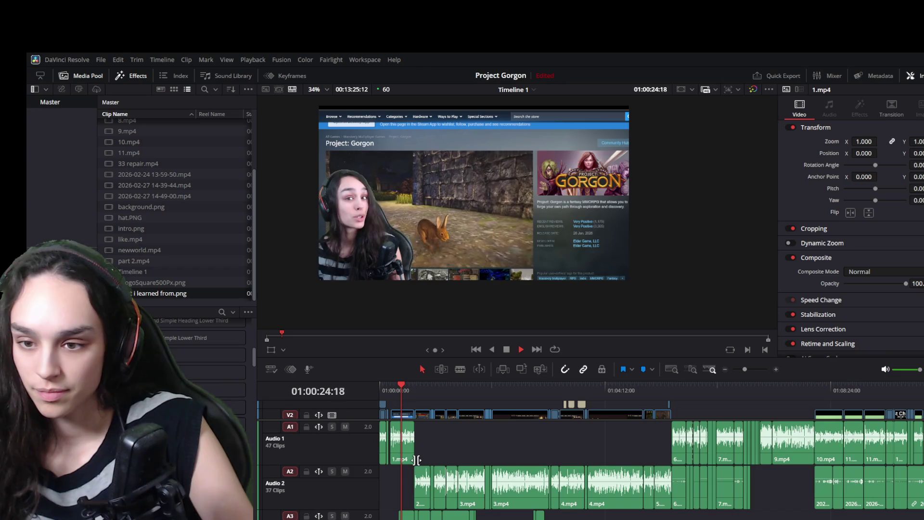
pyautogui.press('space')
pyautogui.scroll(-3, 407, 508)
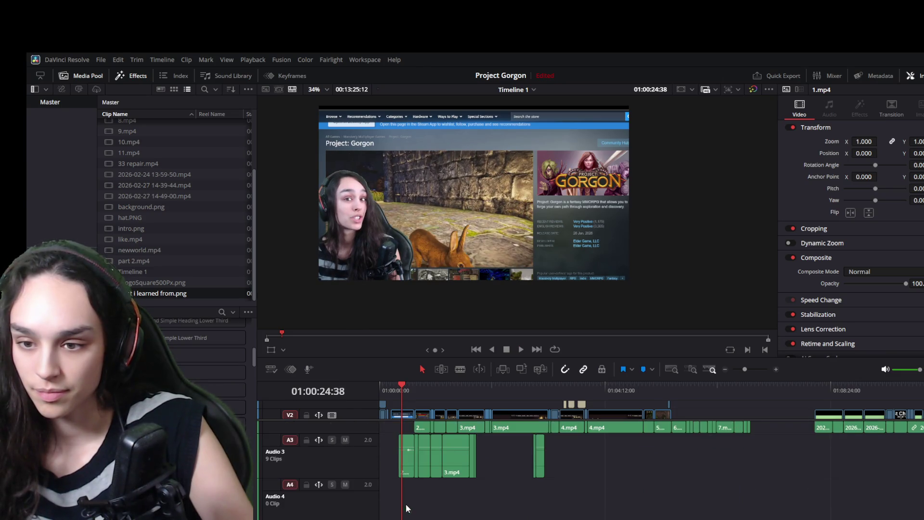
# - Move the 2.mp4 audio clip later along track A3 and play back to check it
pyautogui.click(406, 467)
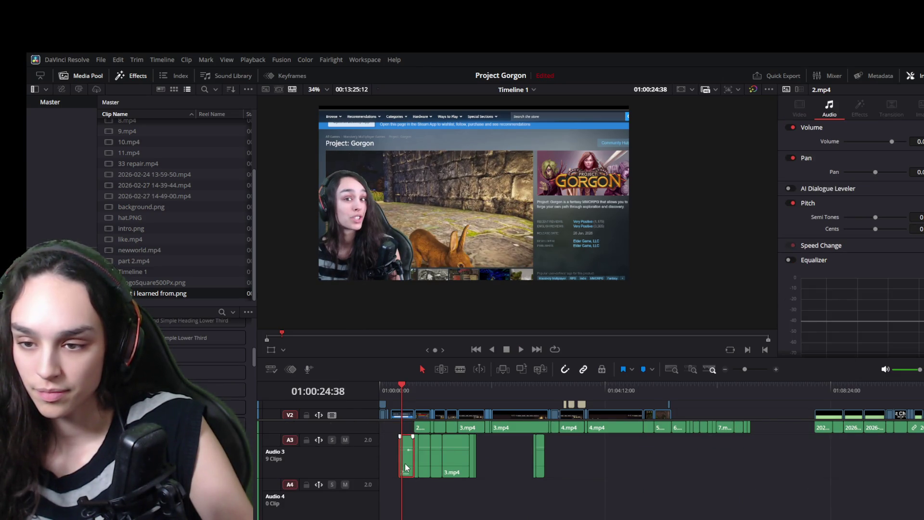
pyautogui.moveTo(407, 464); pyautogui.dragTo(575, 474)
pyautogui.press('space')
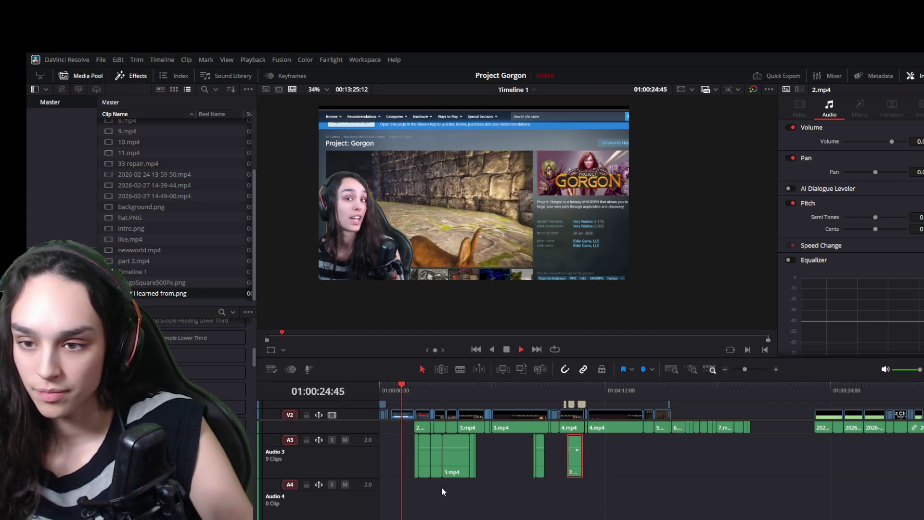
pyautogui.press('space')
pyautogui.hotkey('ctrl', '-')
pyautogui.scroll(1, 467, 463)
# - Delete the stray 2.mp4 clip from A3, leaving 8 clips, review playback and save
pyautogui.moveTo(477, 464); pyautogui.dragTo(772, 474)
pyautogui.press('Delete')
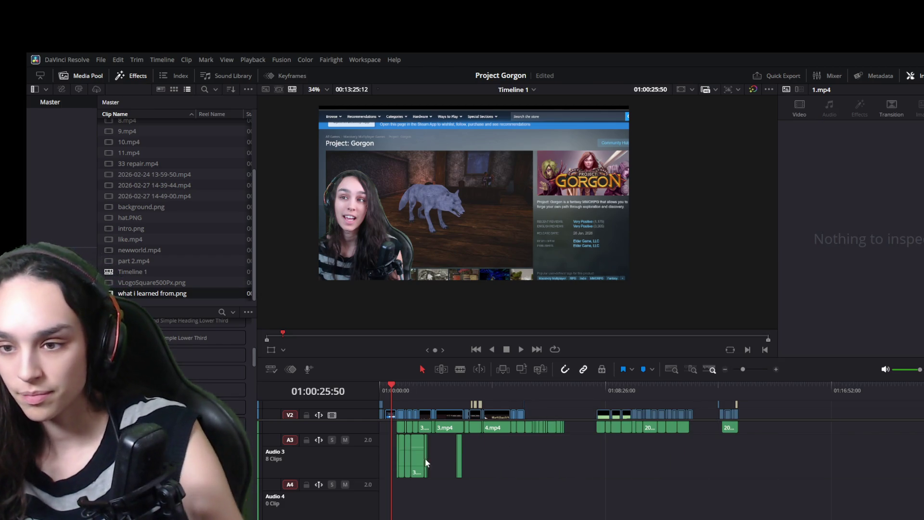
pyautogui.scroll(4, 435, 460)
pyautogui.press('space')
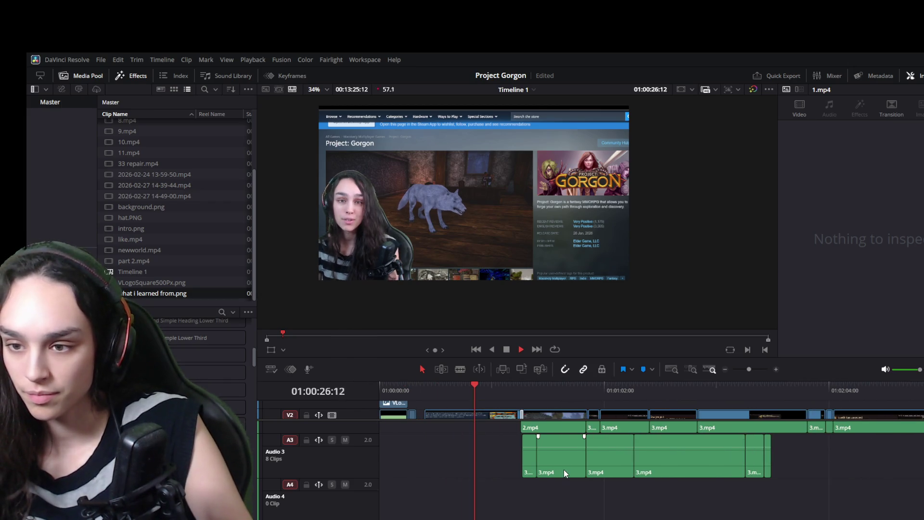
pyautogui.press('space')
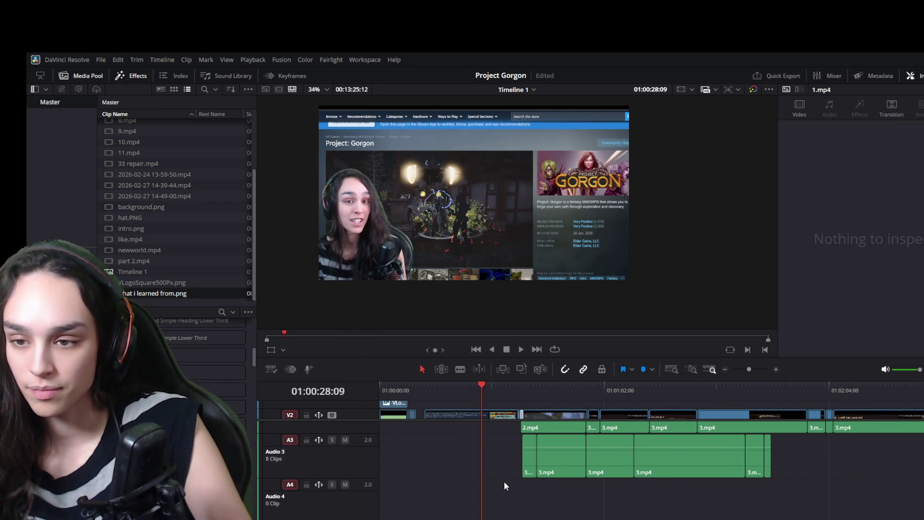
pyautogui.hotkey('ctrl', 's')
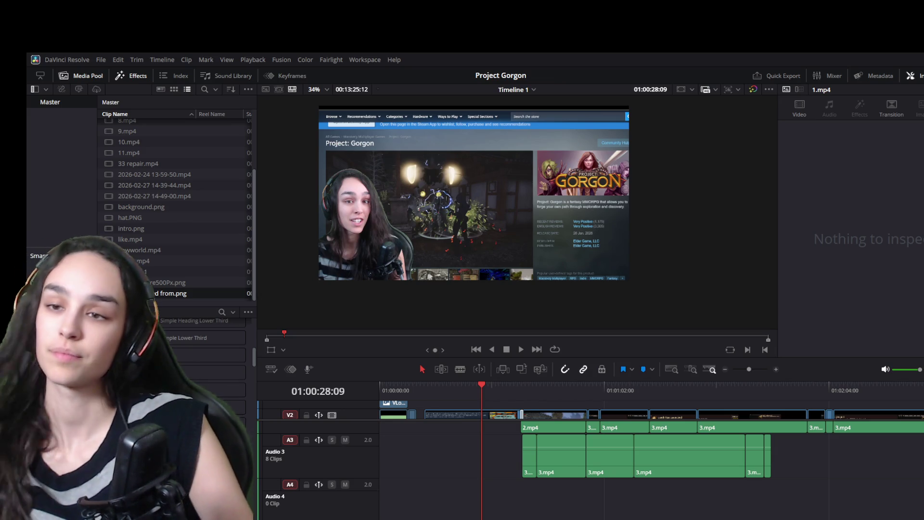